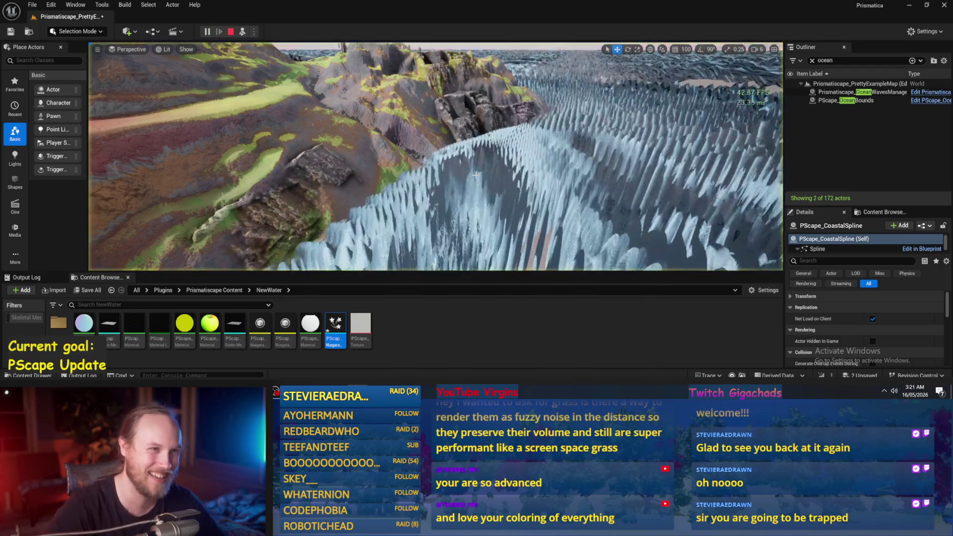
Select the ocean water plane, then stop and restart the Prismaticascape play session.
right_click(475, 100)
click(497, 360)
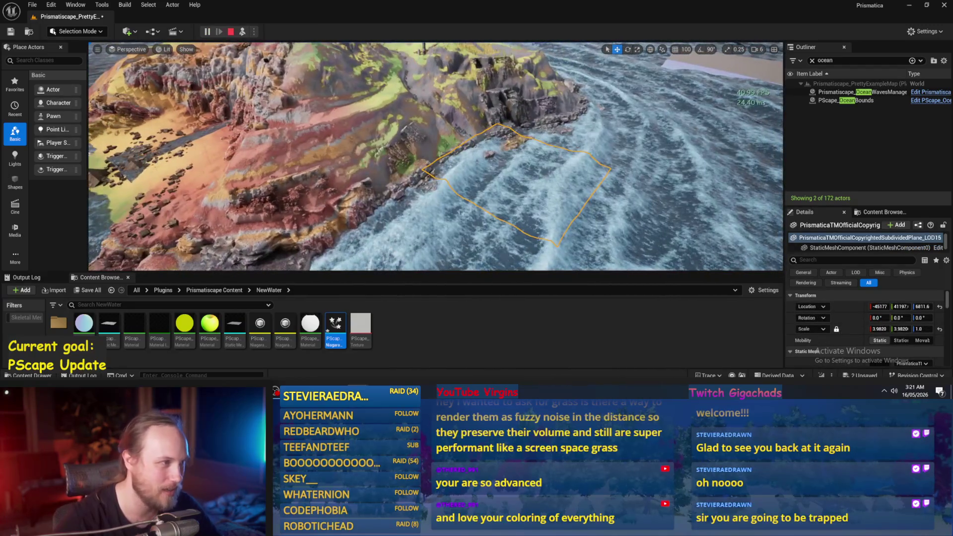
key(Escape)
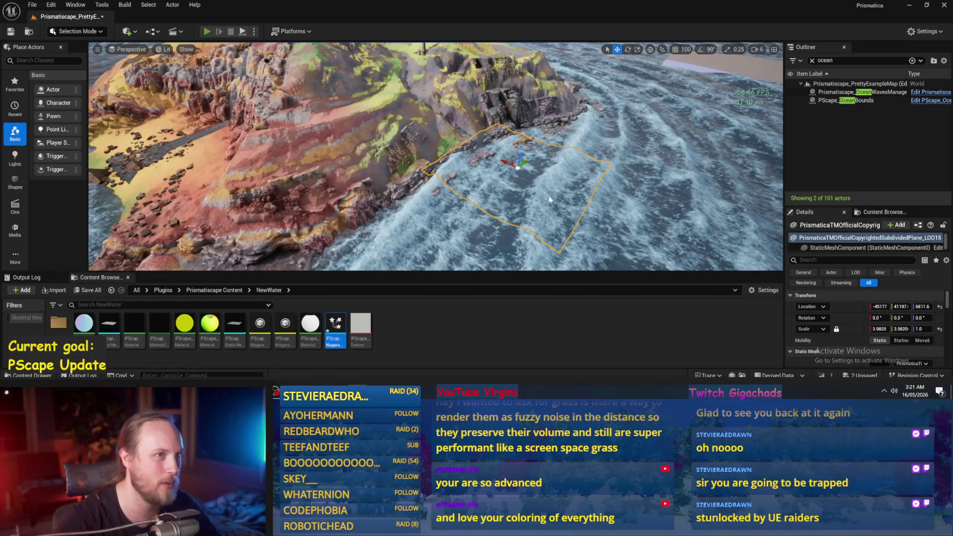
key(alt+p)
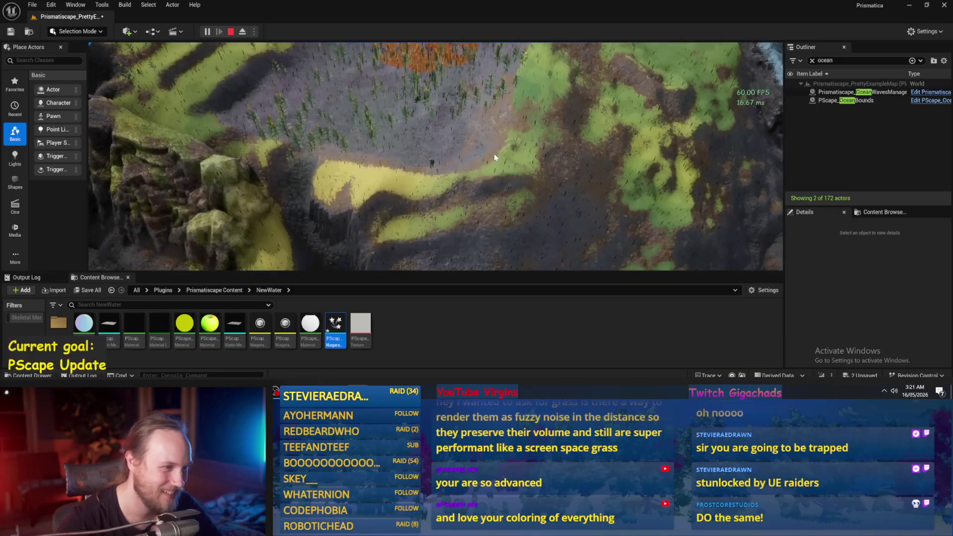
Switch the game view to fullscreen and walk the character across the slope below the yellow grass hill.
key(F11)
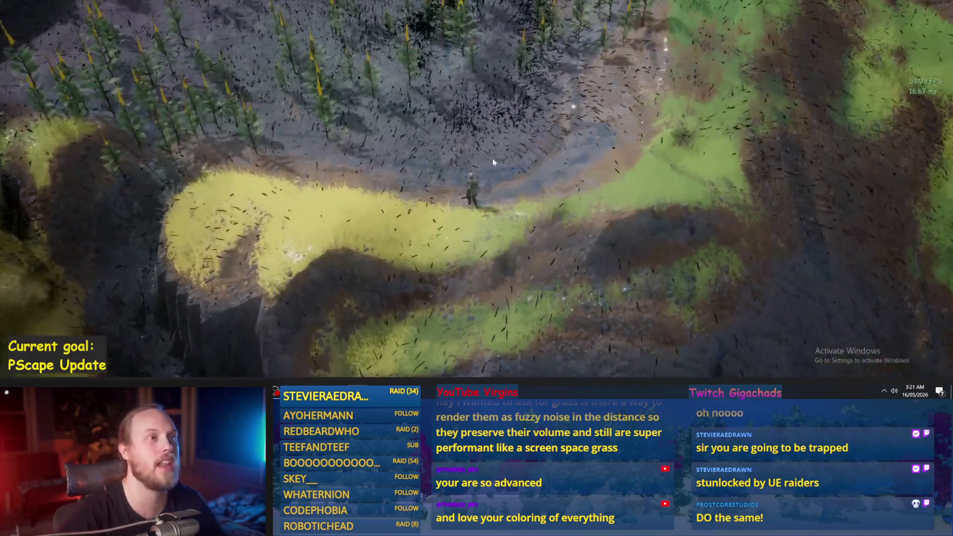
click(492, 246)
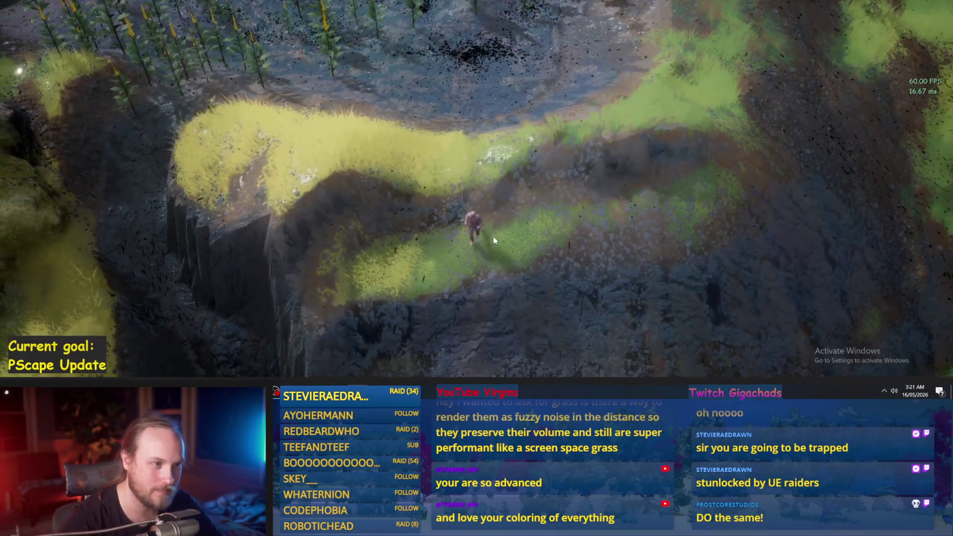
click(493, 237)
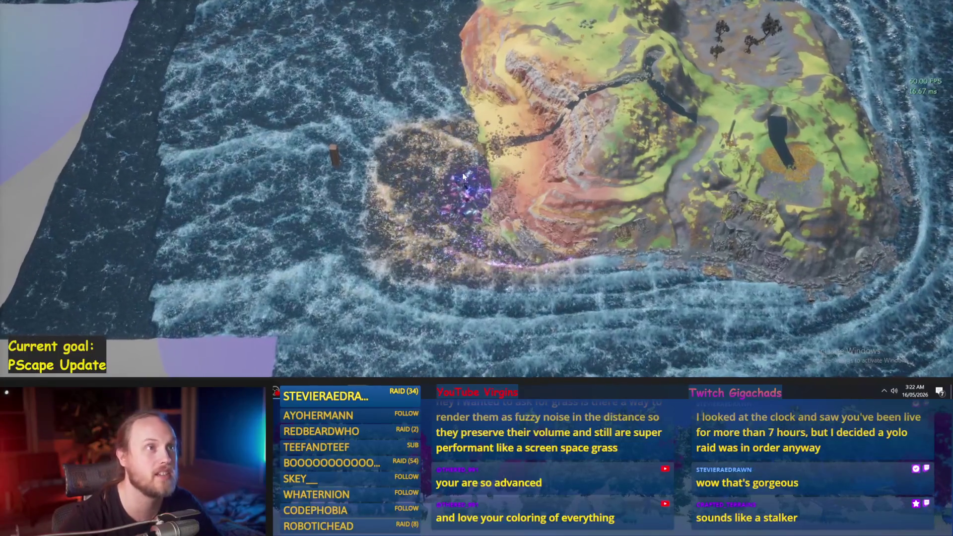
Zoom the game camera onto the shoreline rocks and purple water splash.
scroll(474, 181, up, 10)
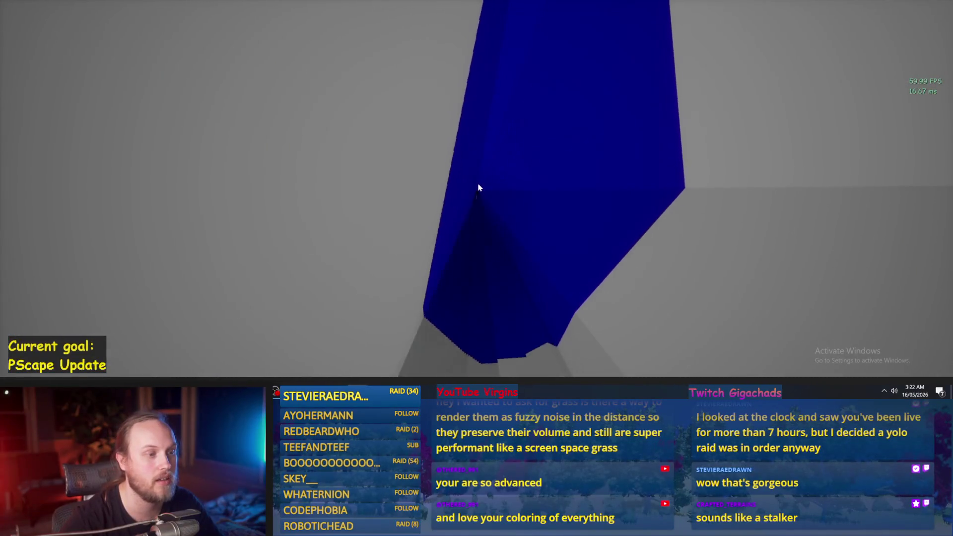
scroll(479, 187, down, 5)
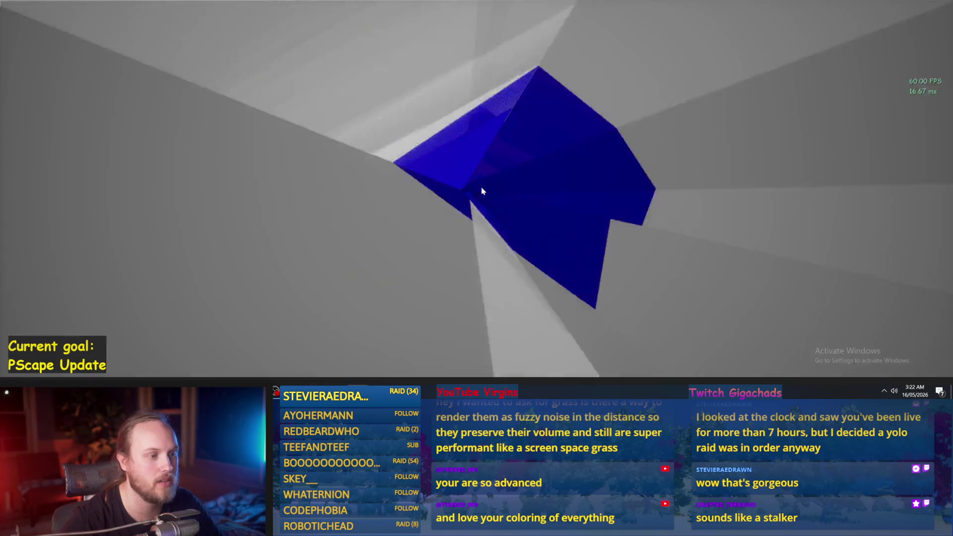
scroll(442, 233, down, 3)
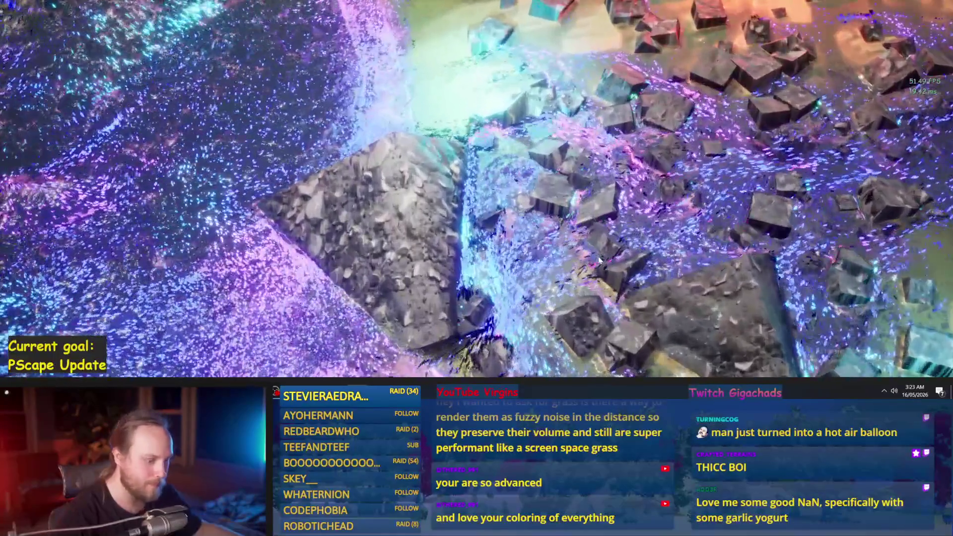
Return to the editor layout and raise Cube10's scale from 6.36 to 13.655.
key(g)
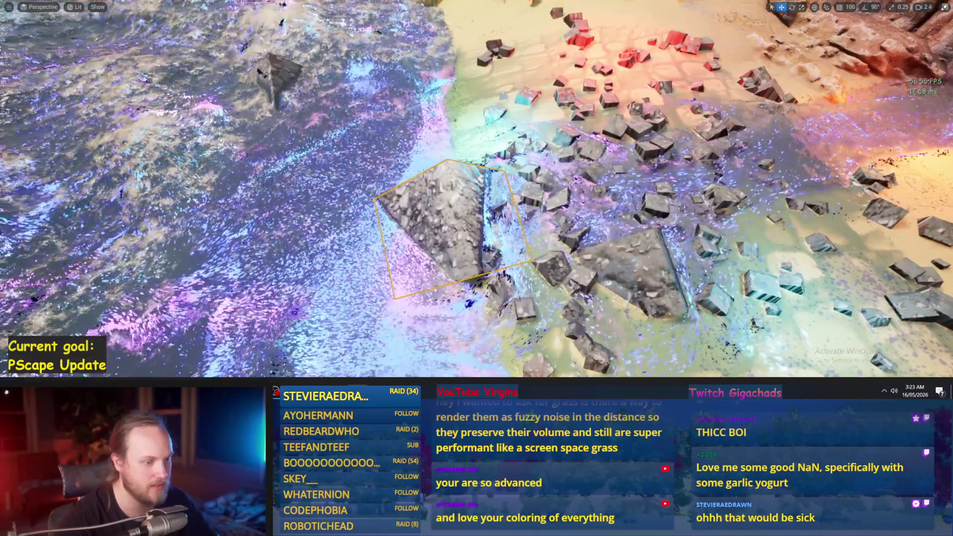
key(F11)
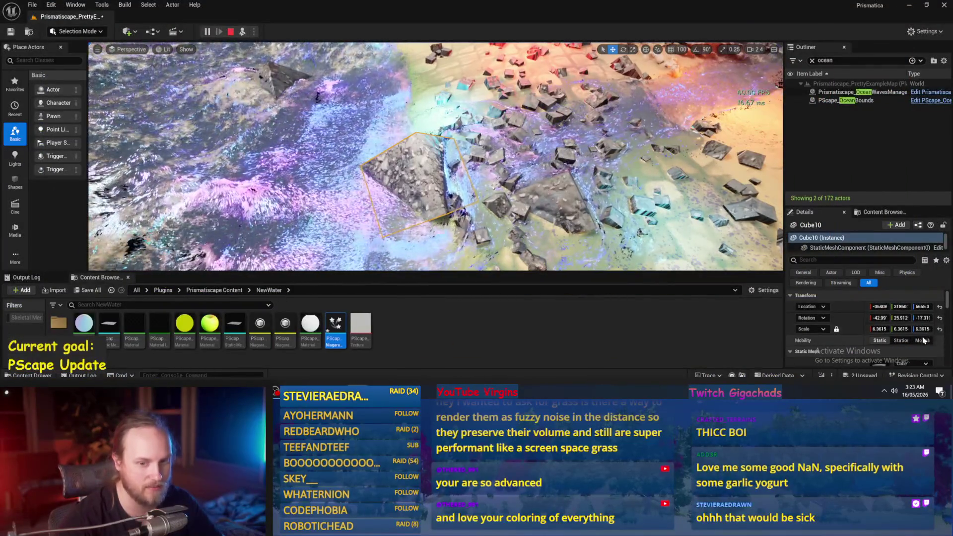
scroll(426, 188, up, 2)
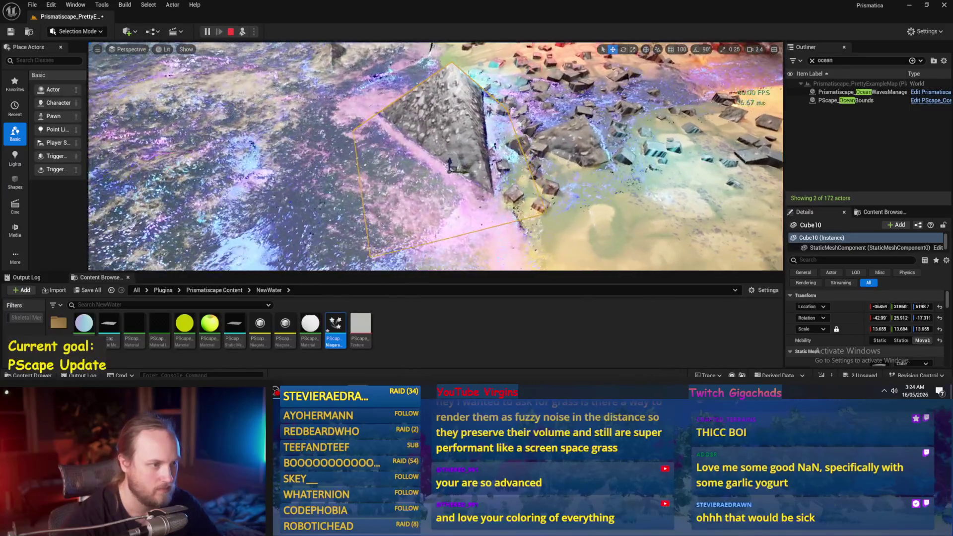
key(F11)
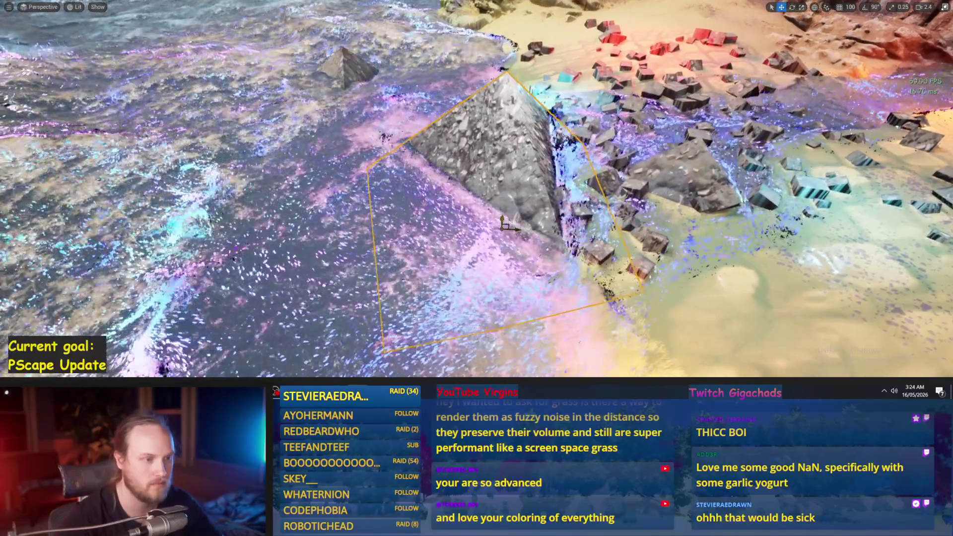
Frame the enlarged Cube10 pyramid in the viewport.
scroll(477, 189, down, 3)
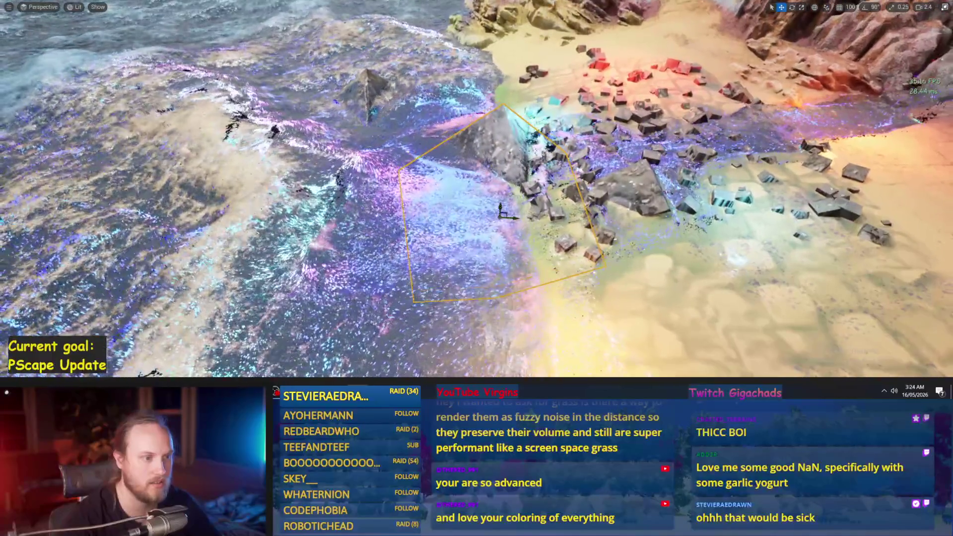
drag(462, 240, 478, 240)
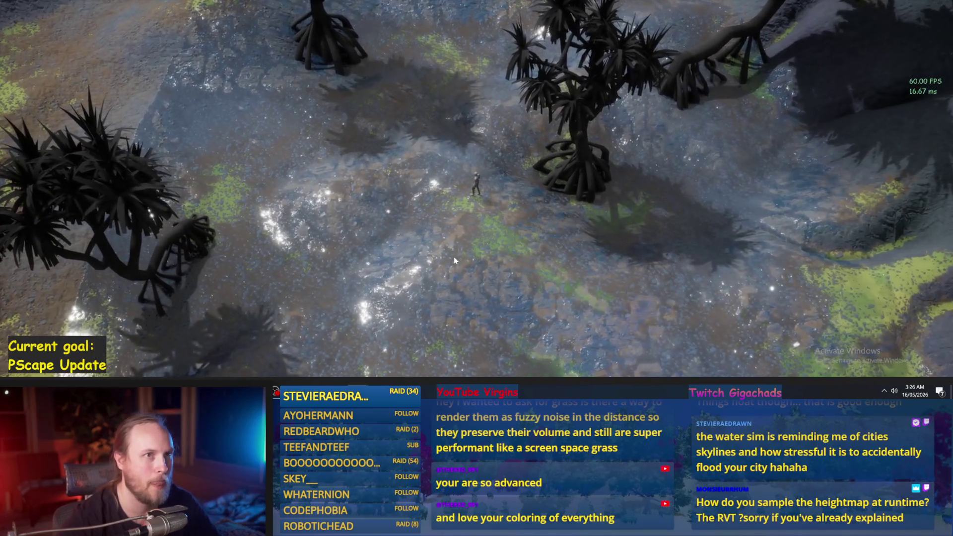
Run the character left across the clifftop, then stop the play session.
key(a)
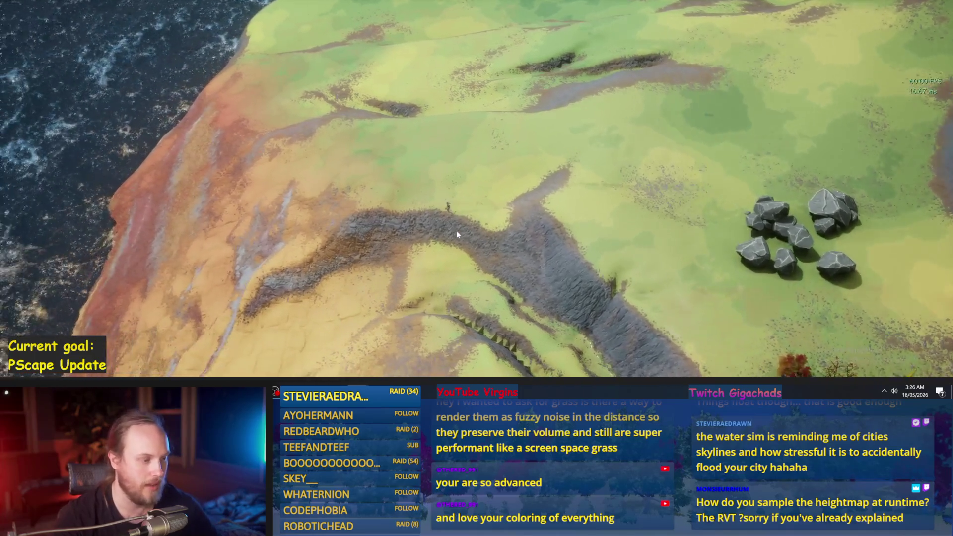
key(Escape)
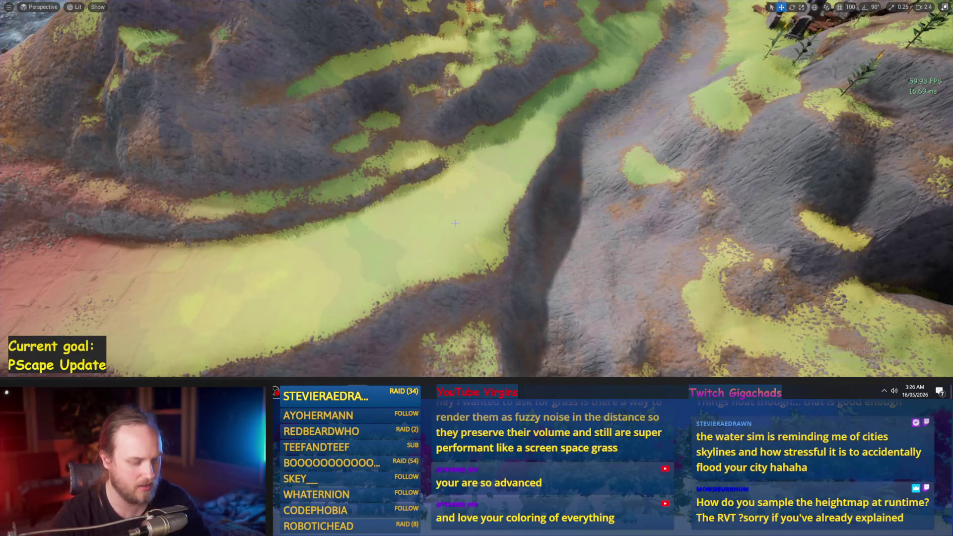
Select the island foliage and the cliff piece PScape_CliffSide34.
key(F11)
scroll(446, 199, down, 10)
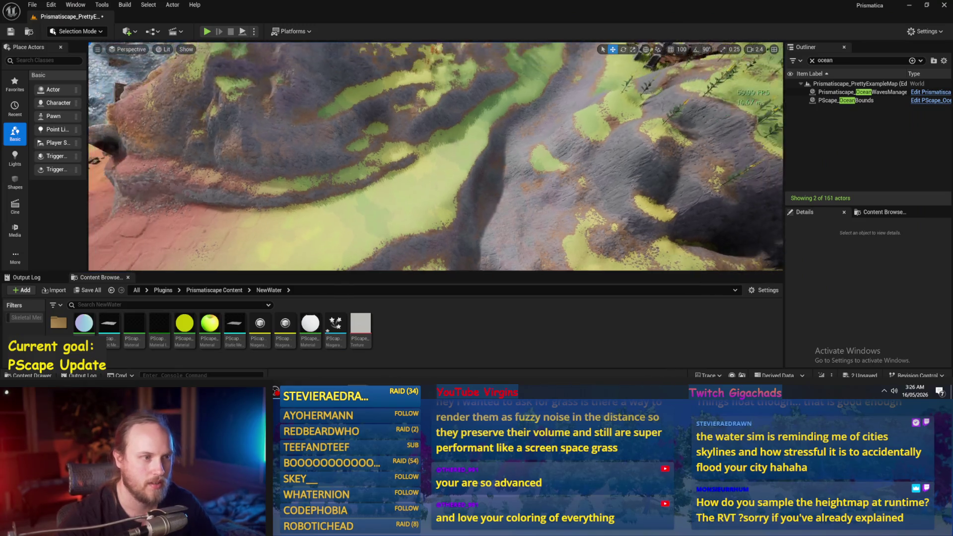
scroll(446, 198, up, 10)
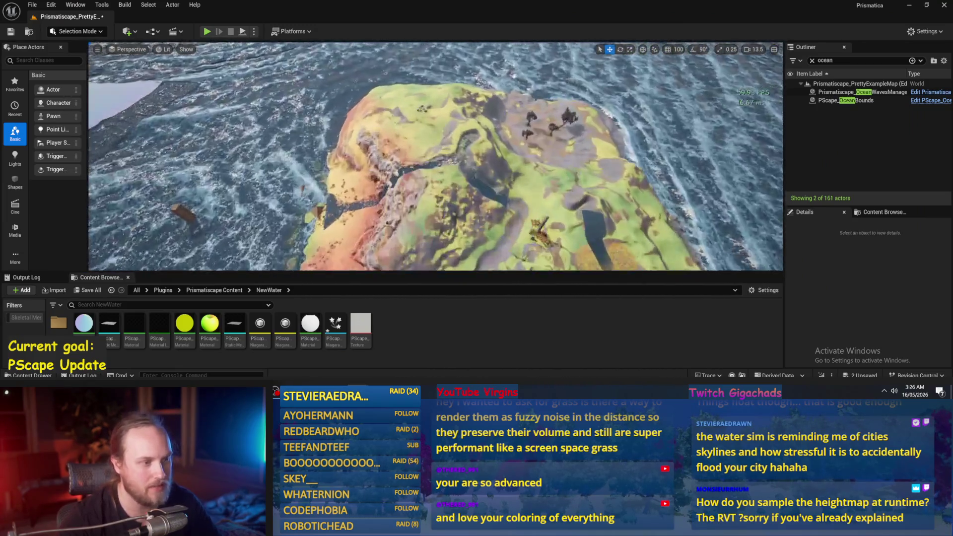
click(492, 179)
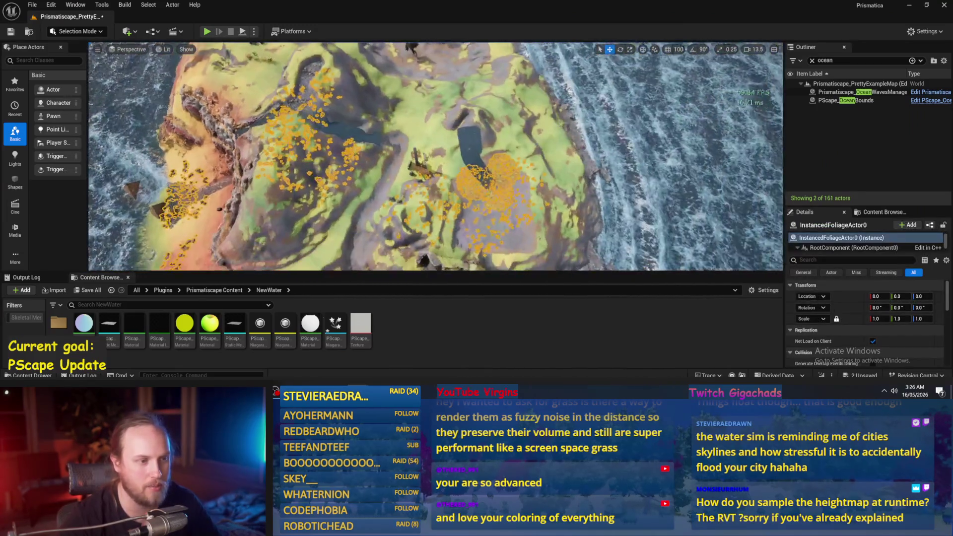
scroll(478, 186, up, 5)
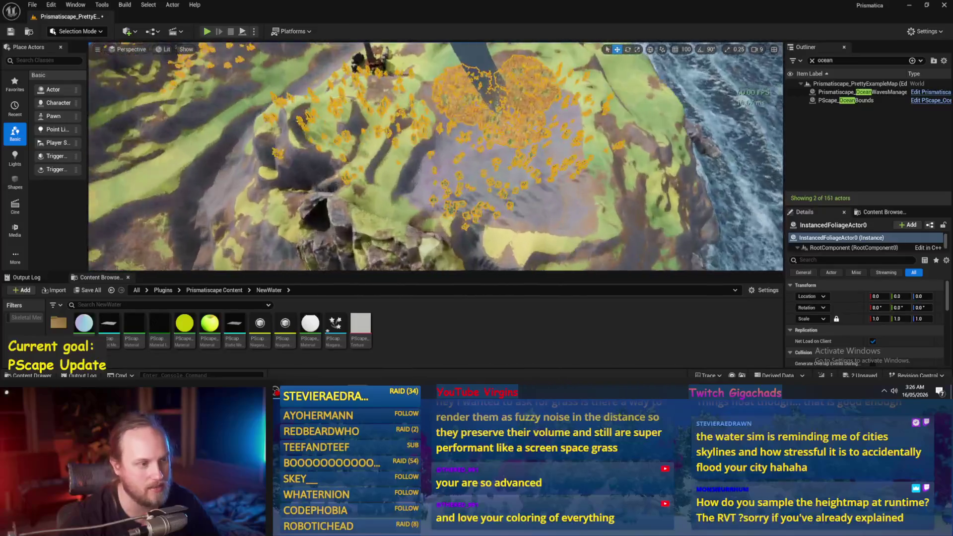
click(487, 176)
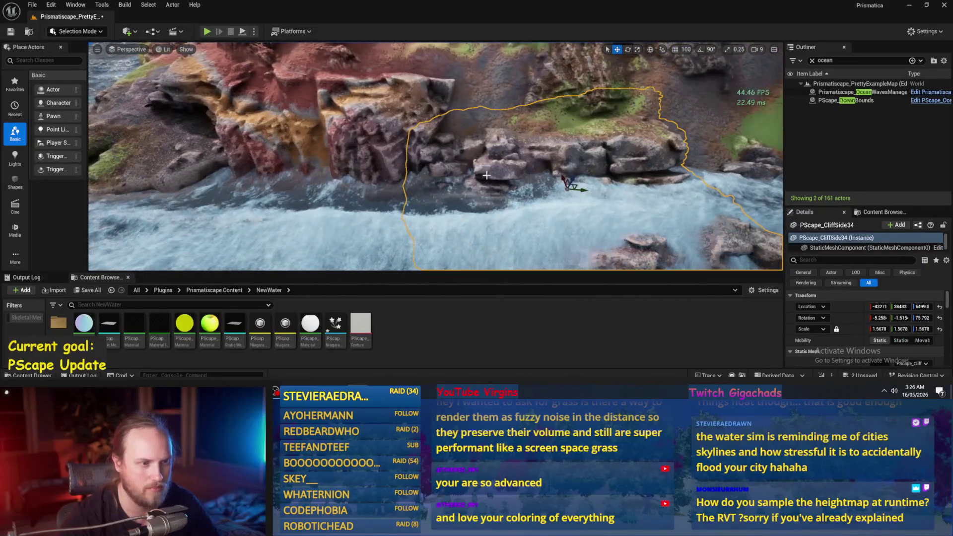
scroll(480, 117, down, 5)
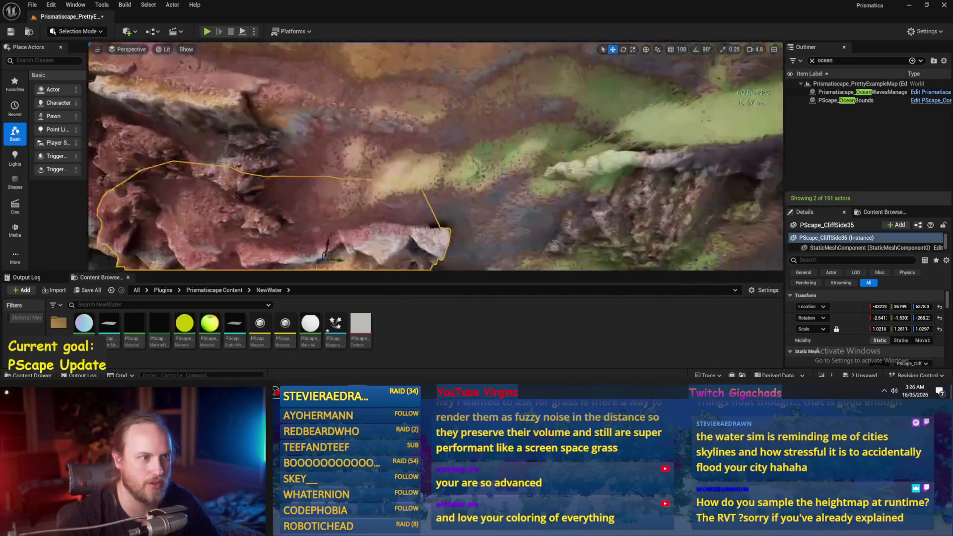
scroll(480, 117, down, 1)
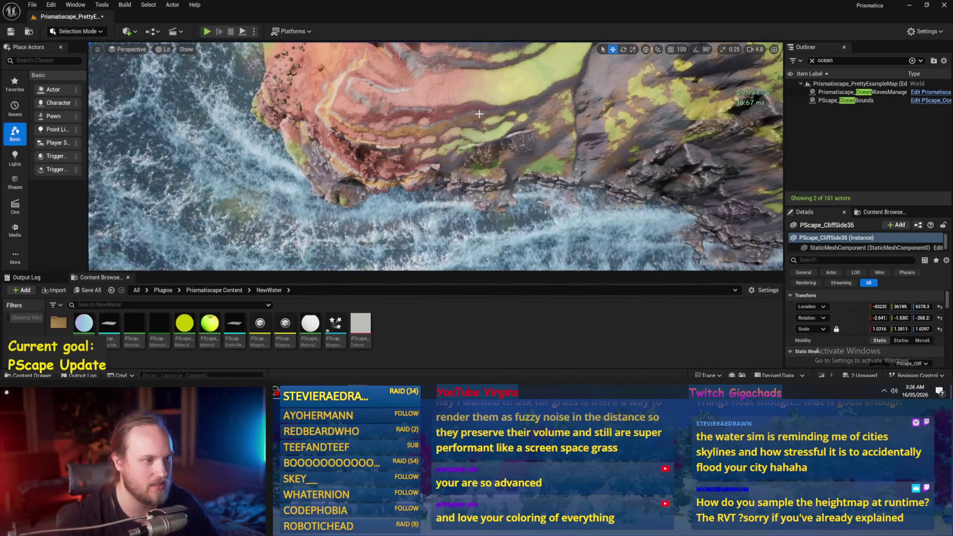
Fly the camera over the cliff toward the water, then show the PrismaticaPhysicalCharacterMovementSystem Content folder.
key(F11)
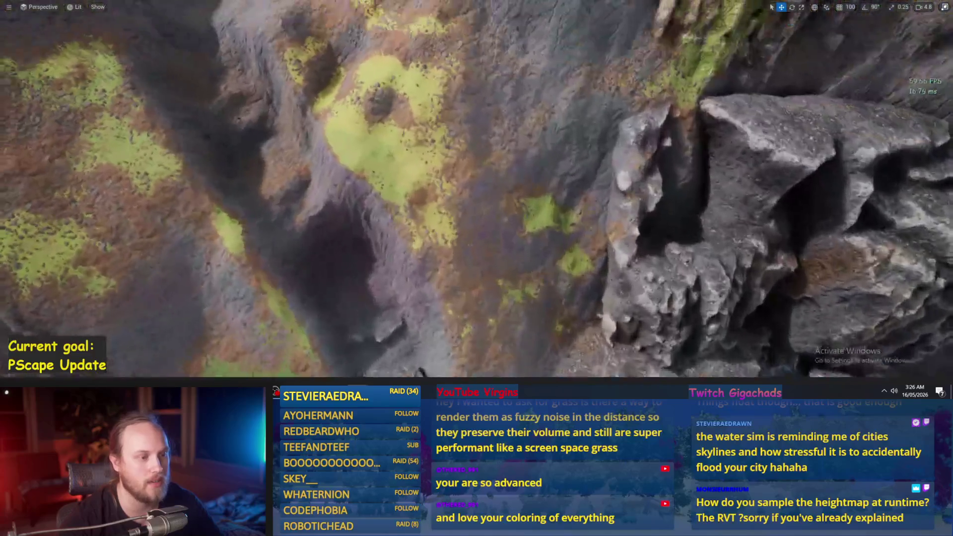
mouse_move(477, 107)
mouse_down()
mouse_move(477, 47)
mouse_move(477, 106)
mouse_up()
mouse_move(536, 158)
mouse_down()
mouse_move(536, 140)
mouse_move(557, 114)
mouse_move(546, 50)
mouse_up()
key(F11)
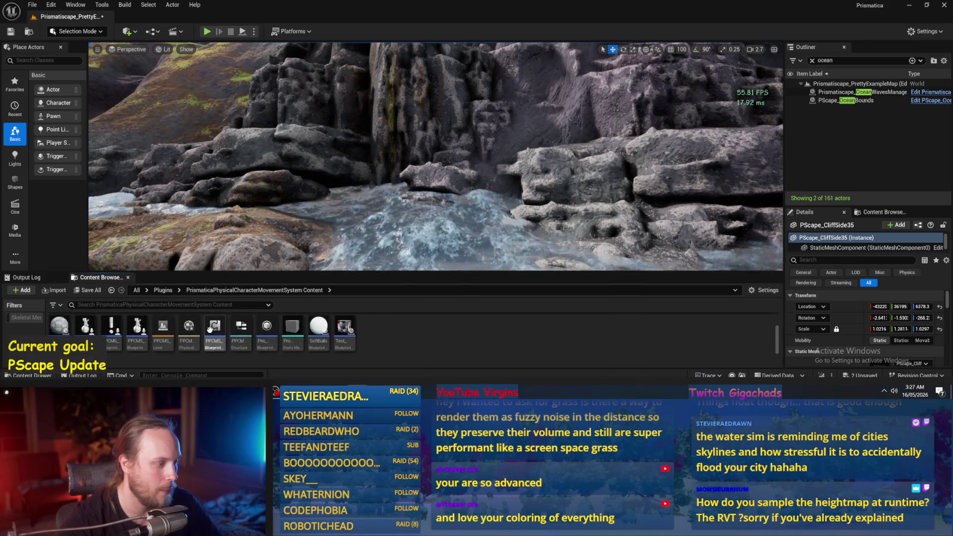
Open PPCMS_TestLevel, saving content when prompted, and play it fullscreen driving with W and A.
double_click(159, 331)
click(490, 293)
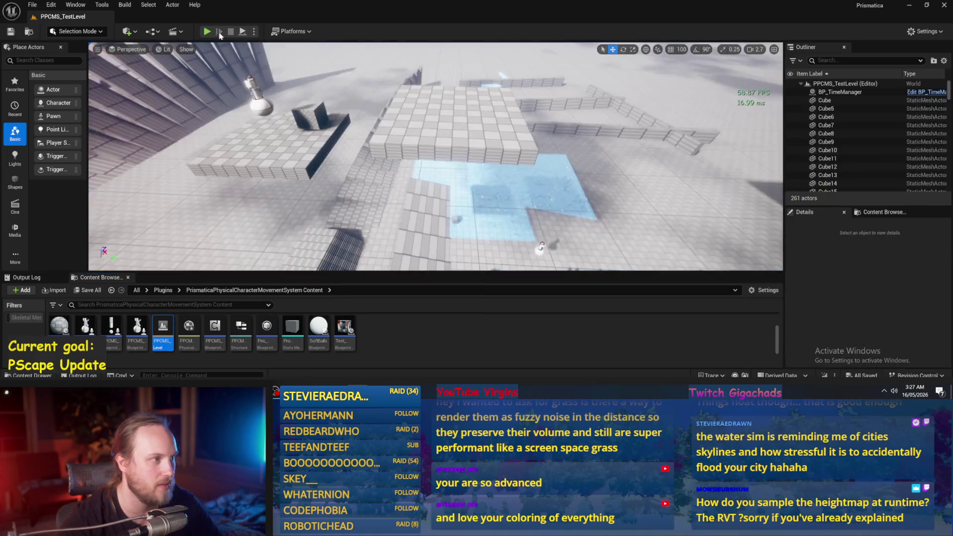
click(214, 31)
key(F11)
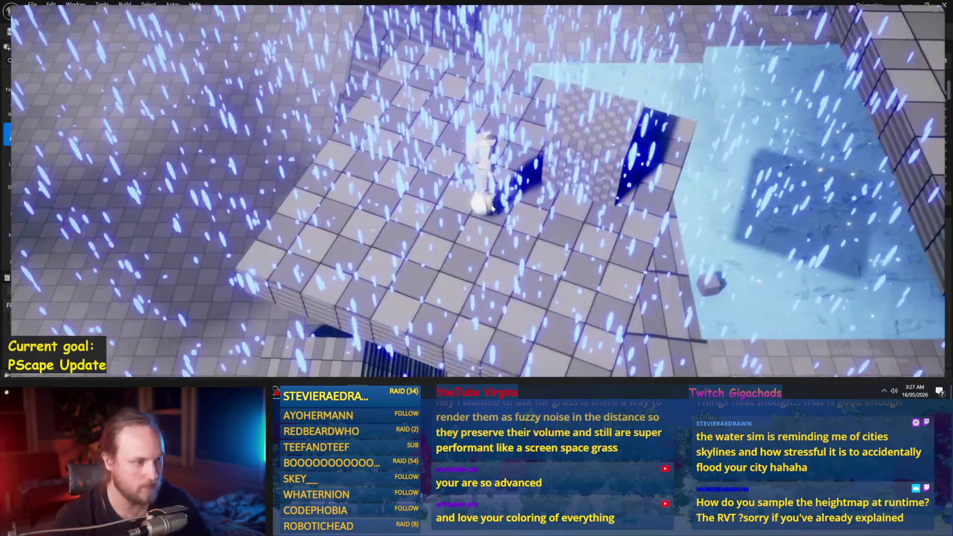
key(w)
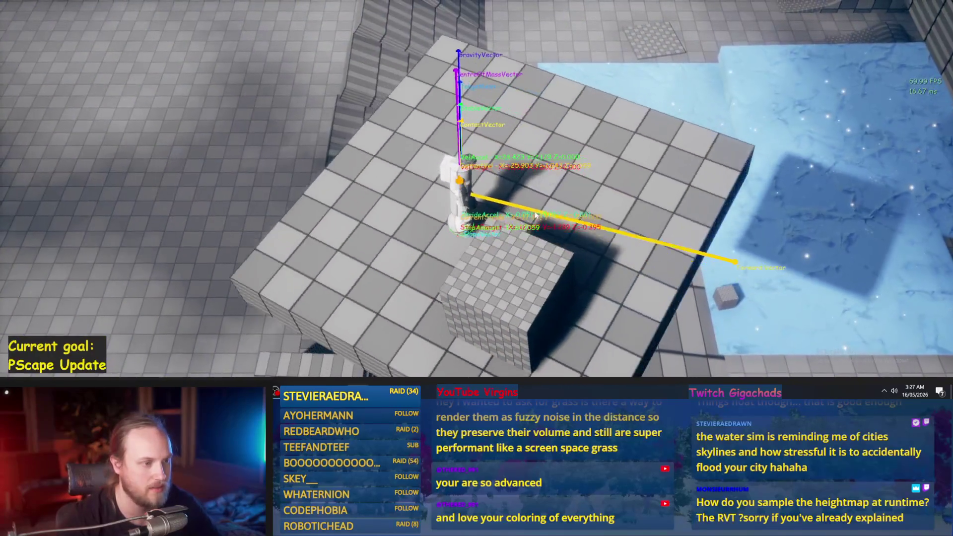
key(a)
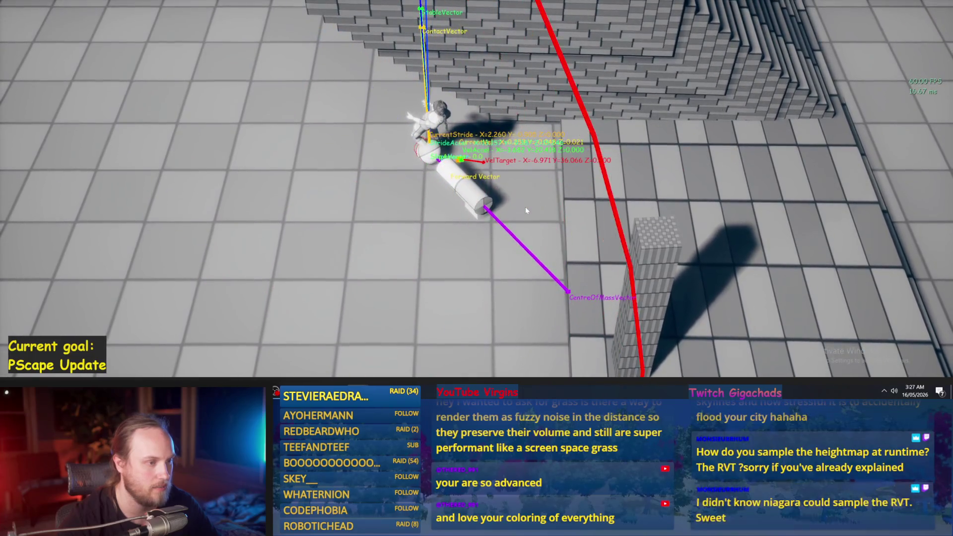
Stop play, orbit out over the floating platforms, and replay the test level.
key(Escape)
drag(526, 207, 470, 132)
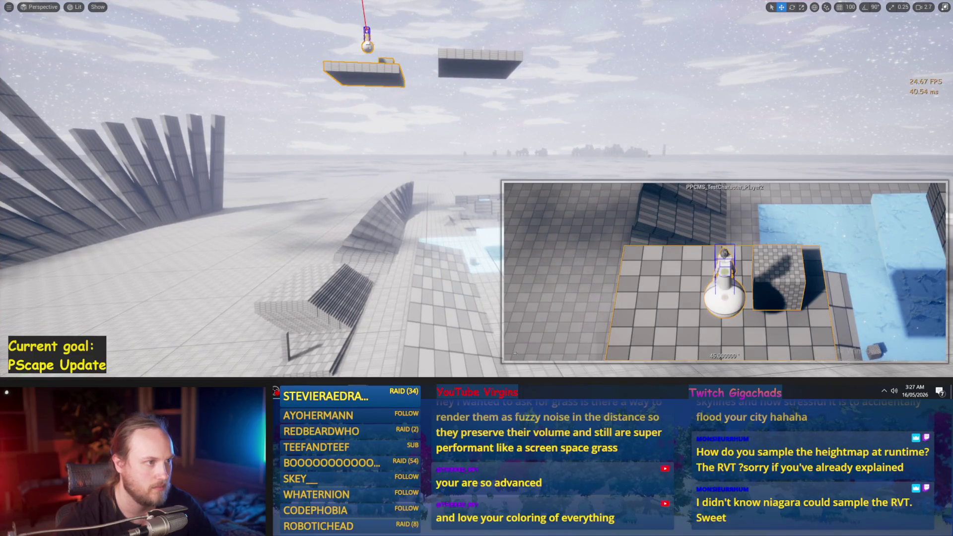
drag(473, 144, 472, 144)
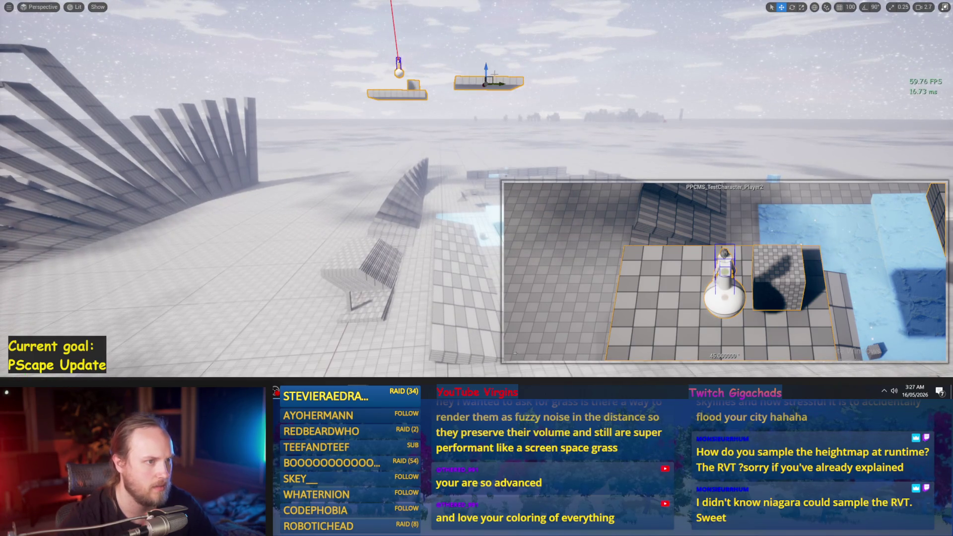
drag(472, 144, 473, 144)
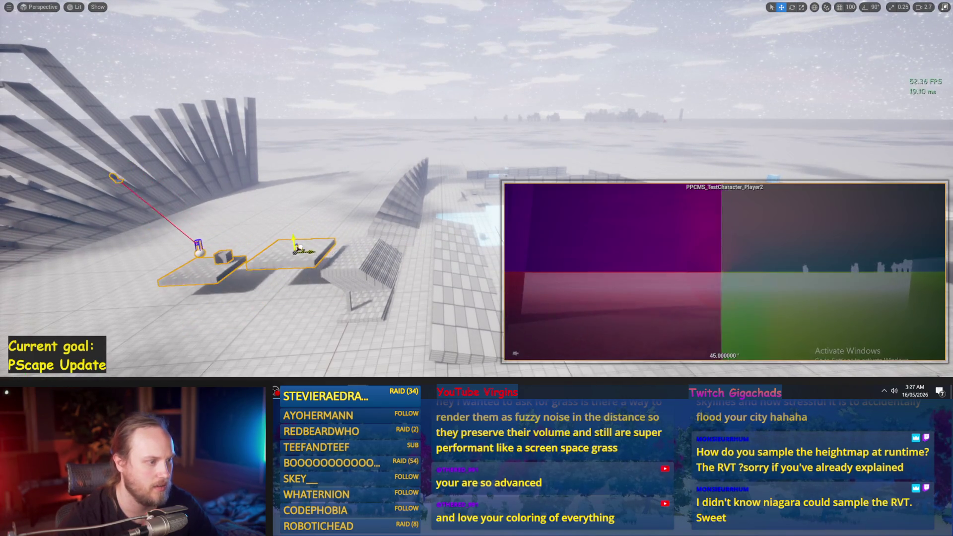
key(alt+p)
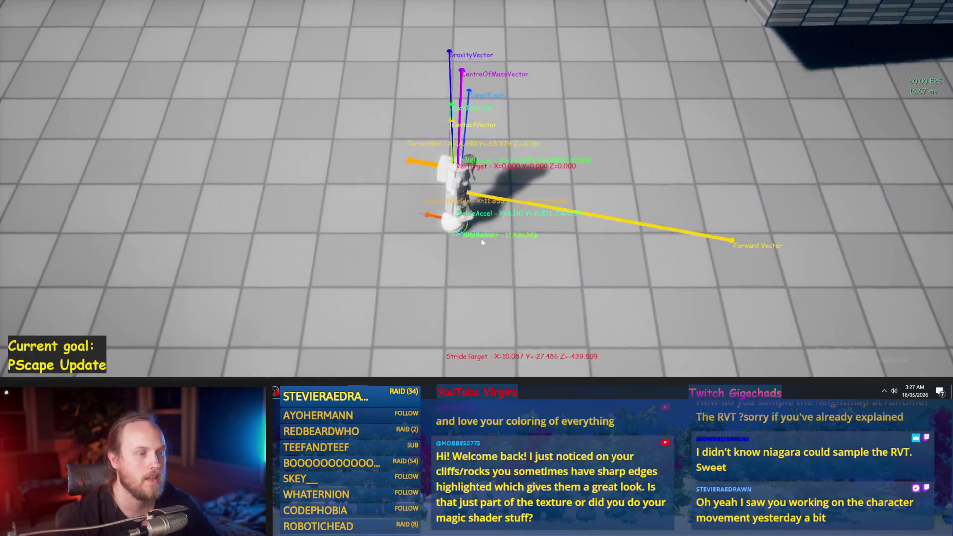
Hold W to run the physics character past the low brick wall onto the tiled slope.
key(w)
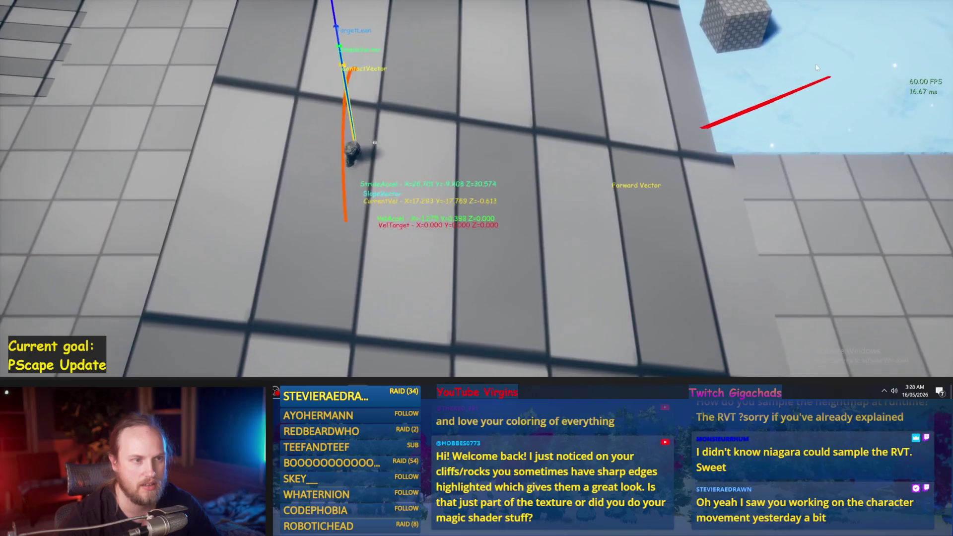
Stop and restart play-in-editor twice to retest the character from spawn near the dummies.
key(Escape)
key(alt+p)
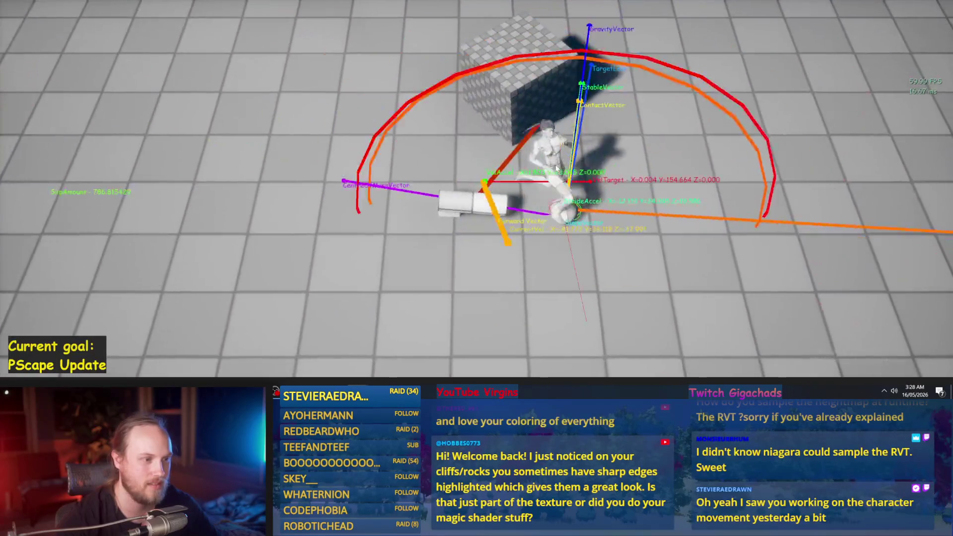
key(Escape)
key(alt+p)
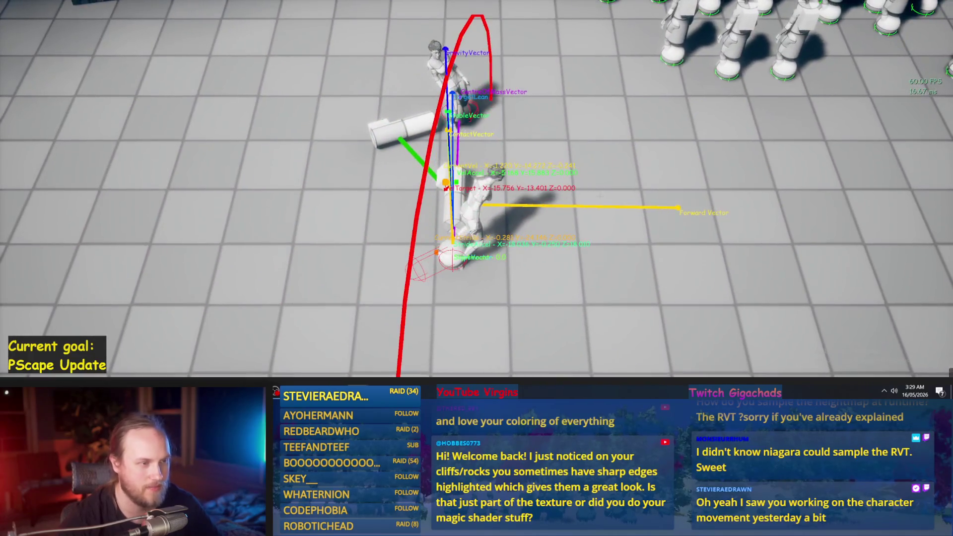
Stop play, dismiss the runtime error log, and save the character test level before loading PPFeet_TestLevel.
key(Escape)
click(571, 120)
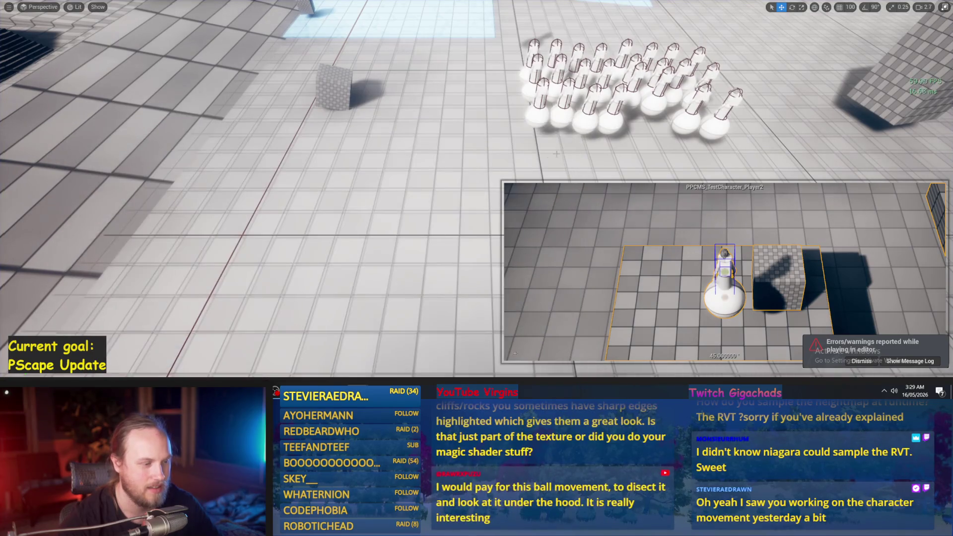
key(F11)
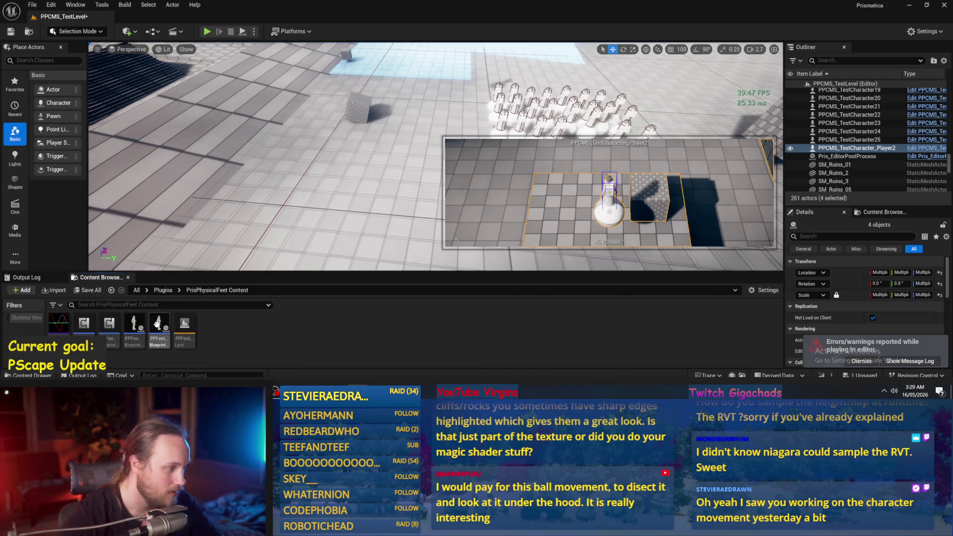
key(ctrl+shift+s)
click(499, 289)
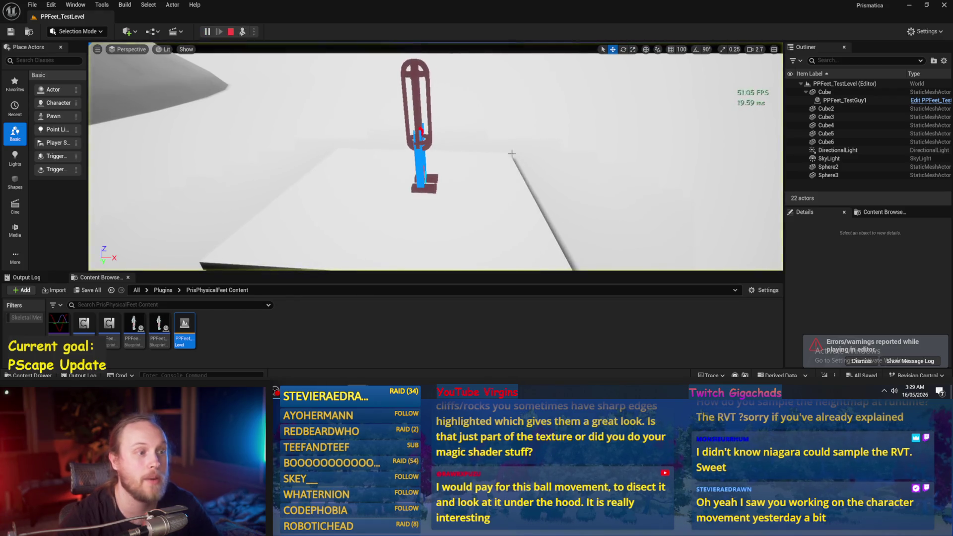
In full-screen view, tilt the foot rig's selected arm with the rotate gizmo, then undo it.
scroll(524, 174, down, 2)
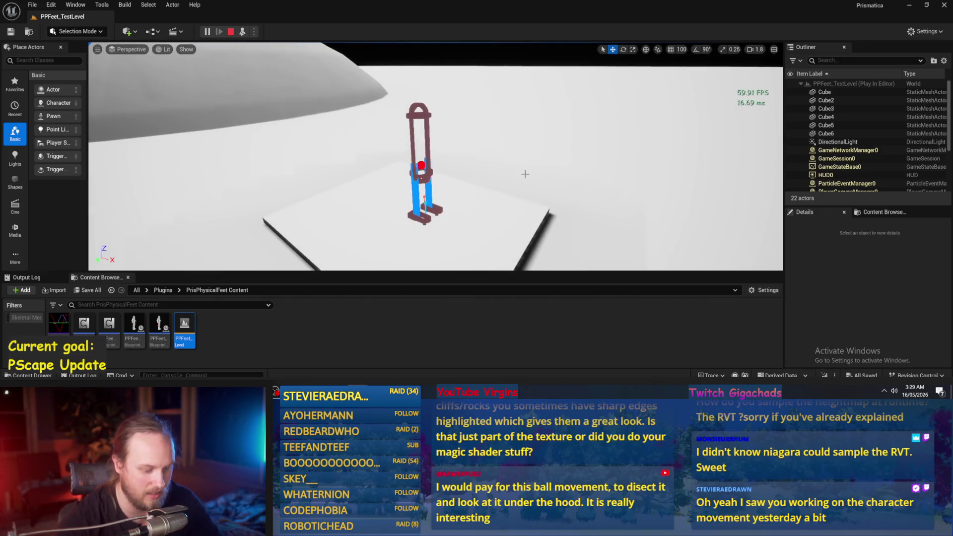
key(F11)
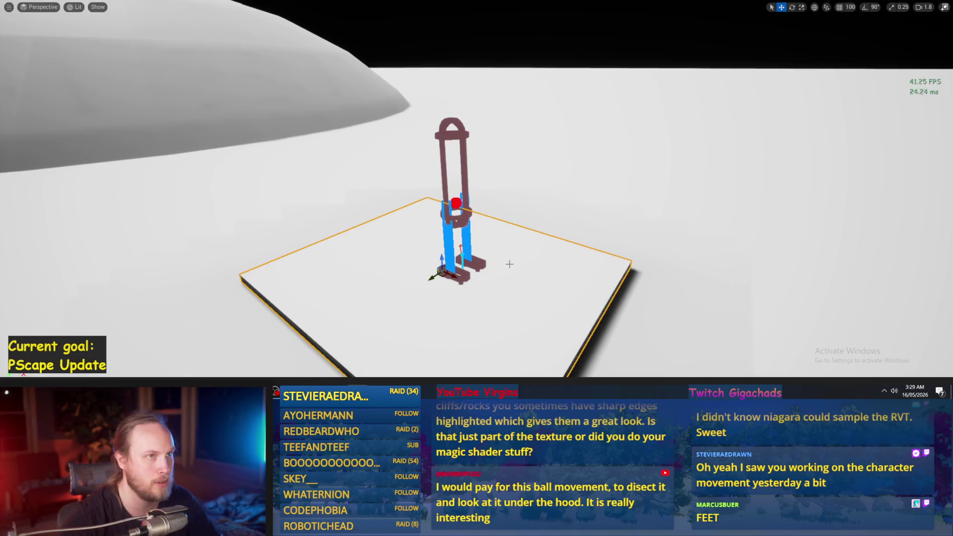
key(e)
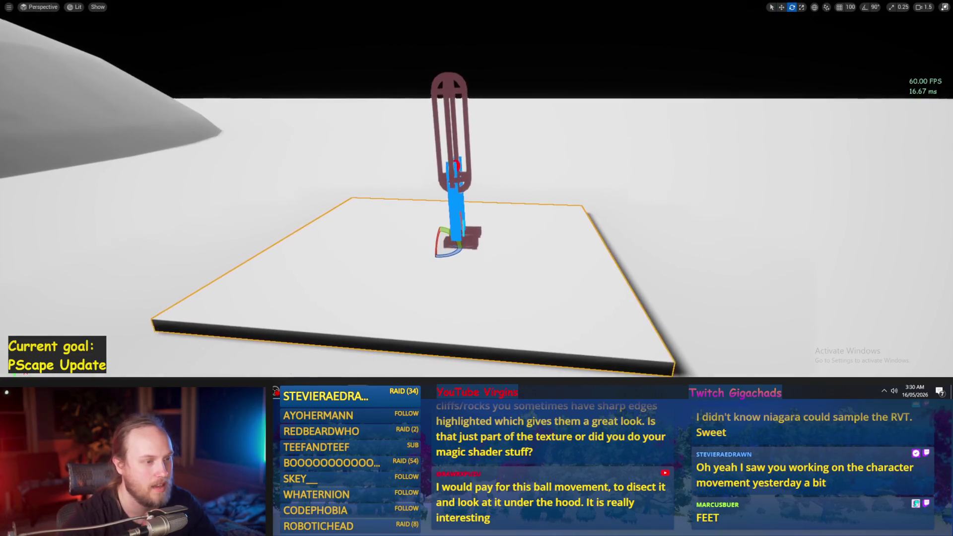
mouse_move(462, 254)
mouse_down()
mouse_move(460, 280)
mouse_move(447, 279)
mouse_up()
key(ctrl+z)
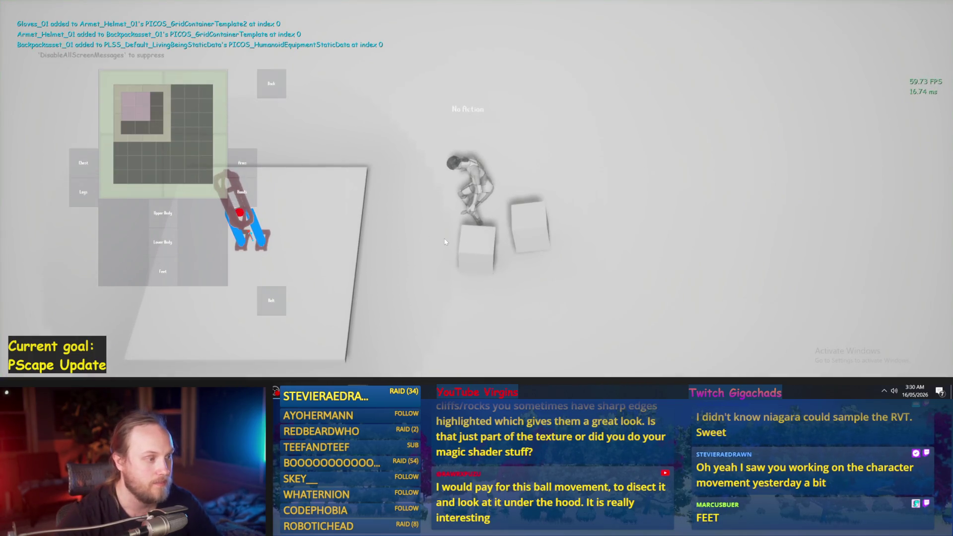
Stop play, dismiss the error log, and view the platform and PPFeet test guy up close in the full editor.
key(Escape)
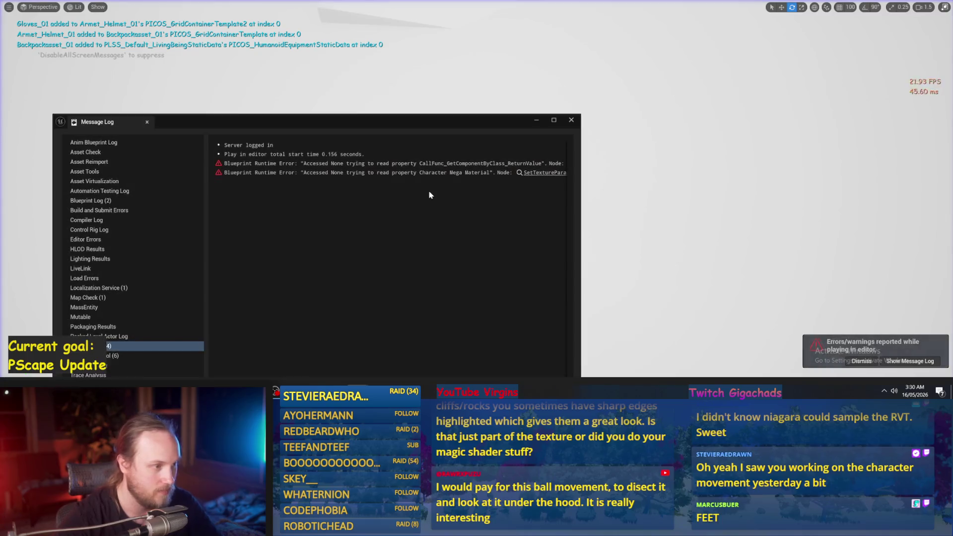
click(571, 120)
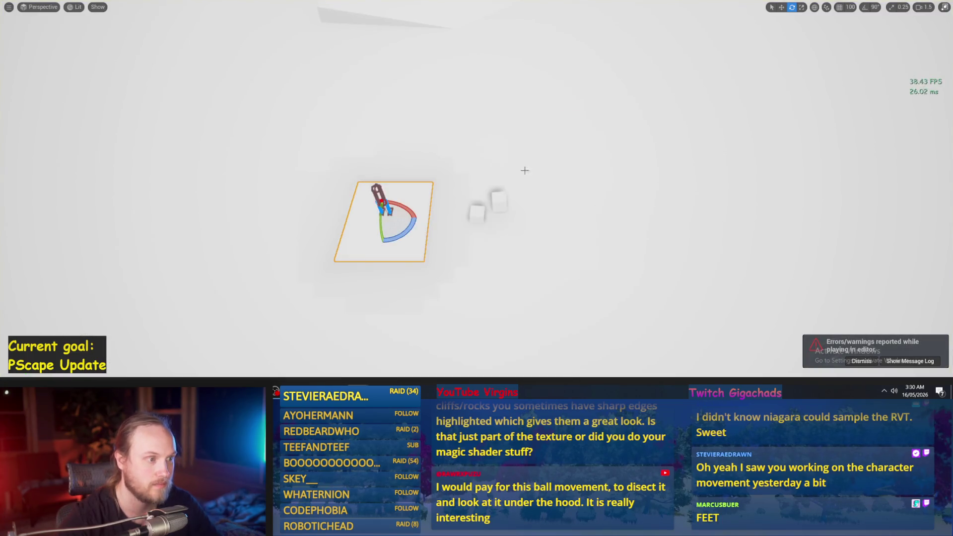
mouse_move(506, 269)
mouse_down()
mouse_move(507, 199)
mouse_move(475, 221)
mouse_up()
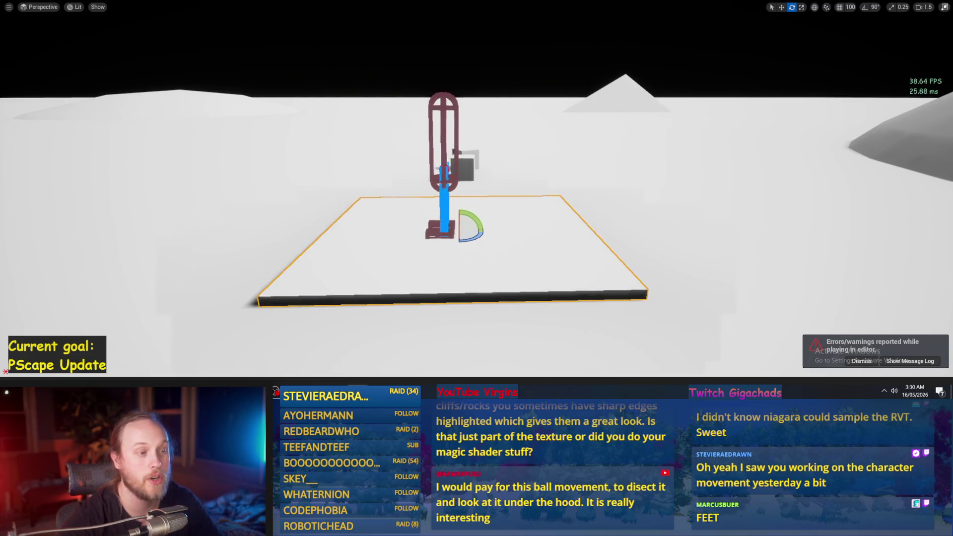
drag(444, 209, 444, 175)
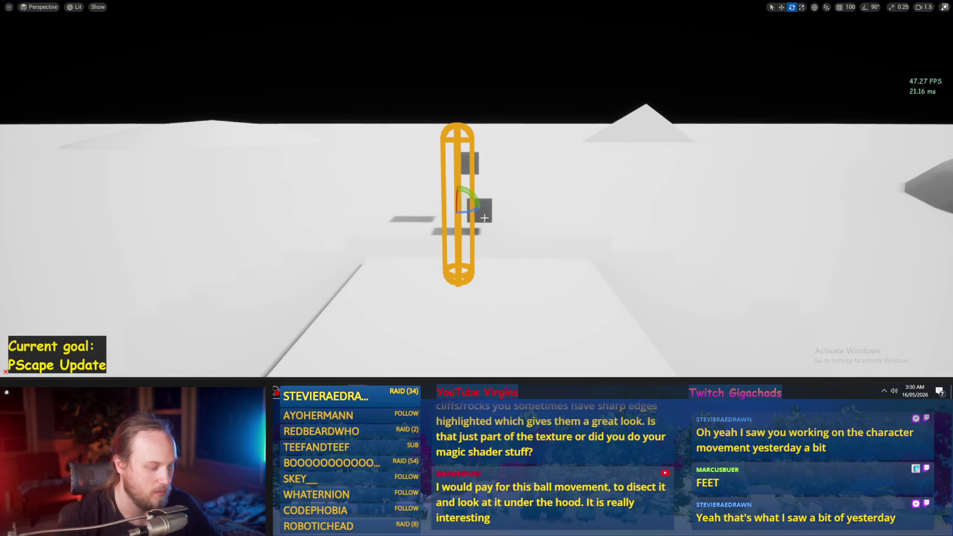
key(F11)
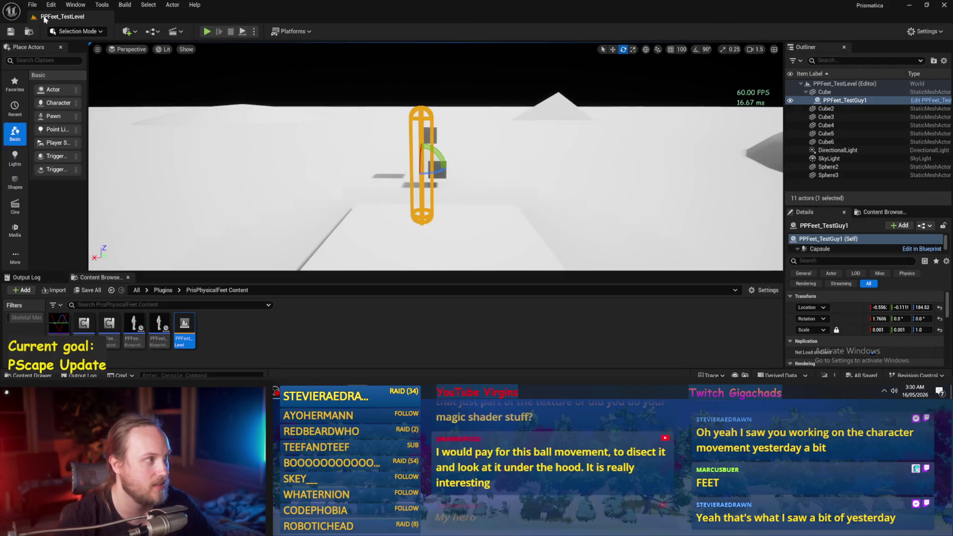
Save all modified PPFeet_TestLevel content with File > Save All.
click(32, 5)
click(66, 124)
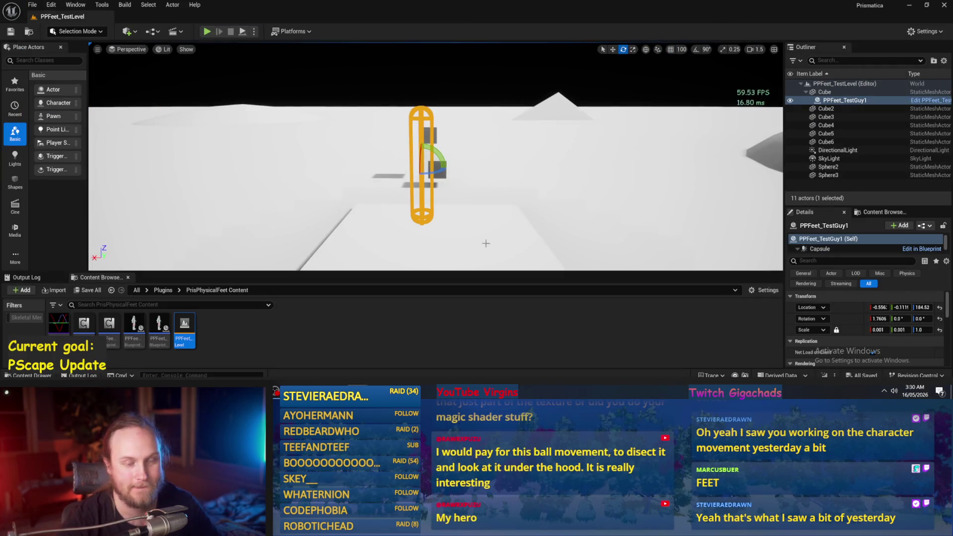